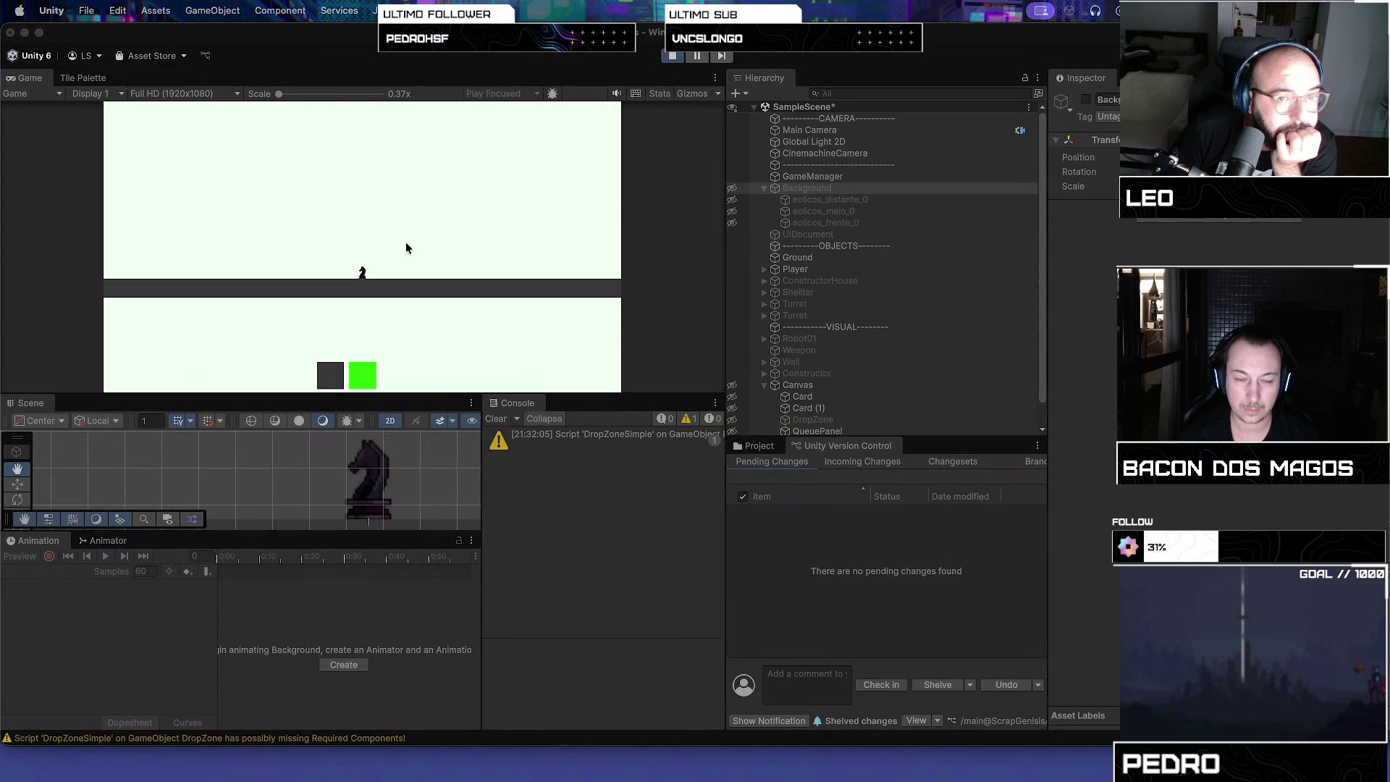
Step: Stop the running game to return to editing SampleScene
click(678, 61)
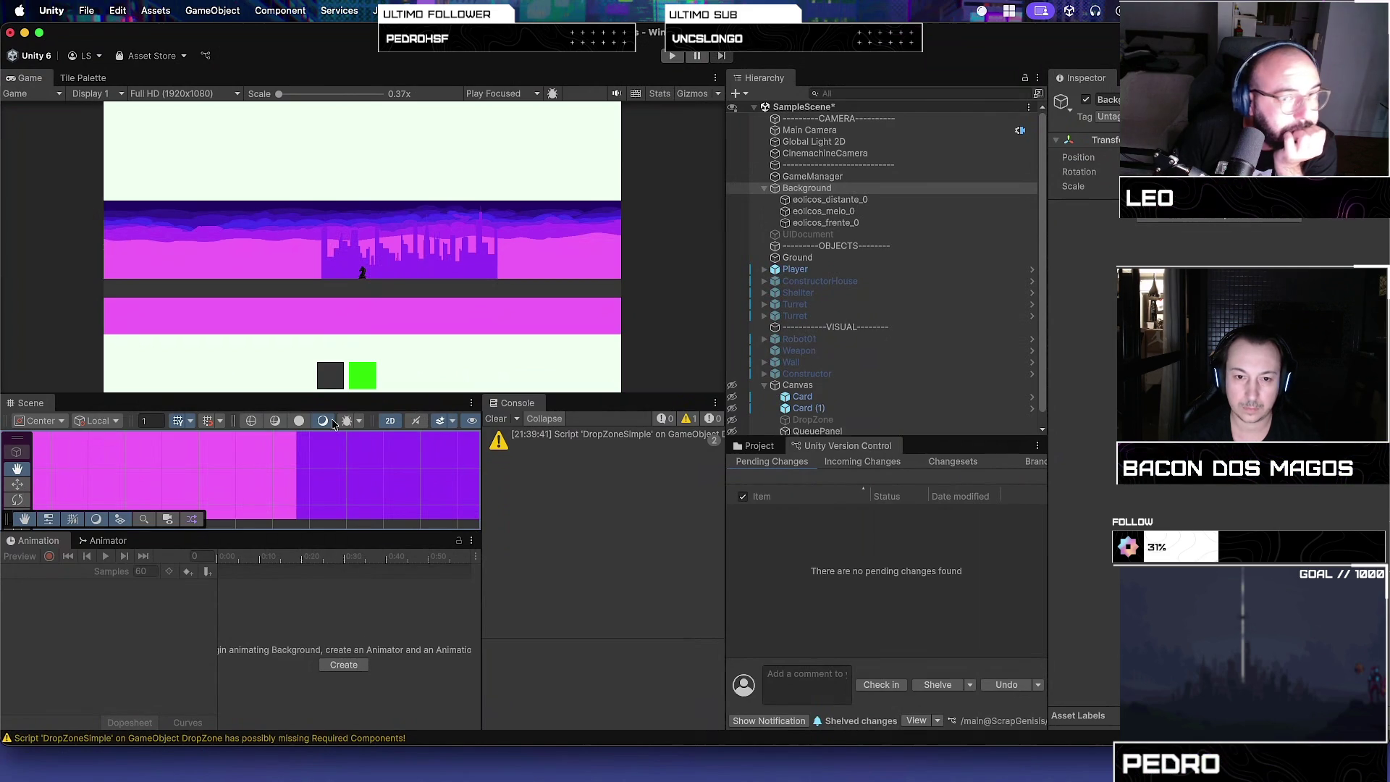
Step: Hide the purple Background, rerun the game, and click the green card to try spawning walls
click(804, 189)
click(1086, 100)
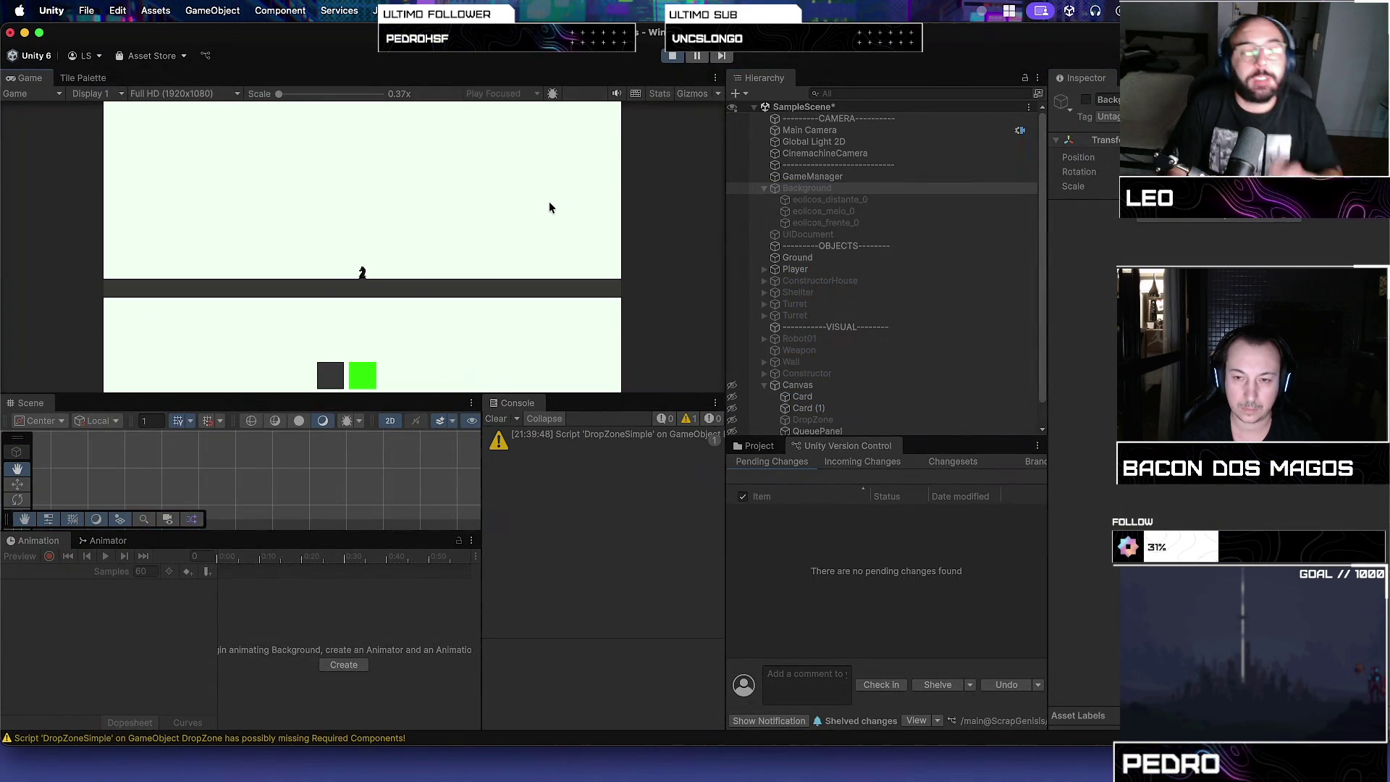
click(362, 374)
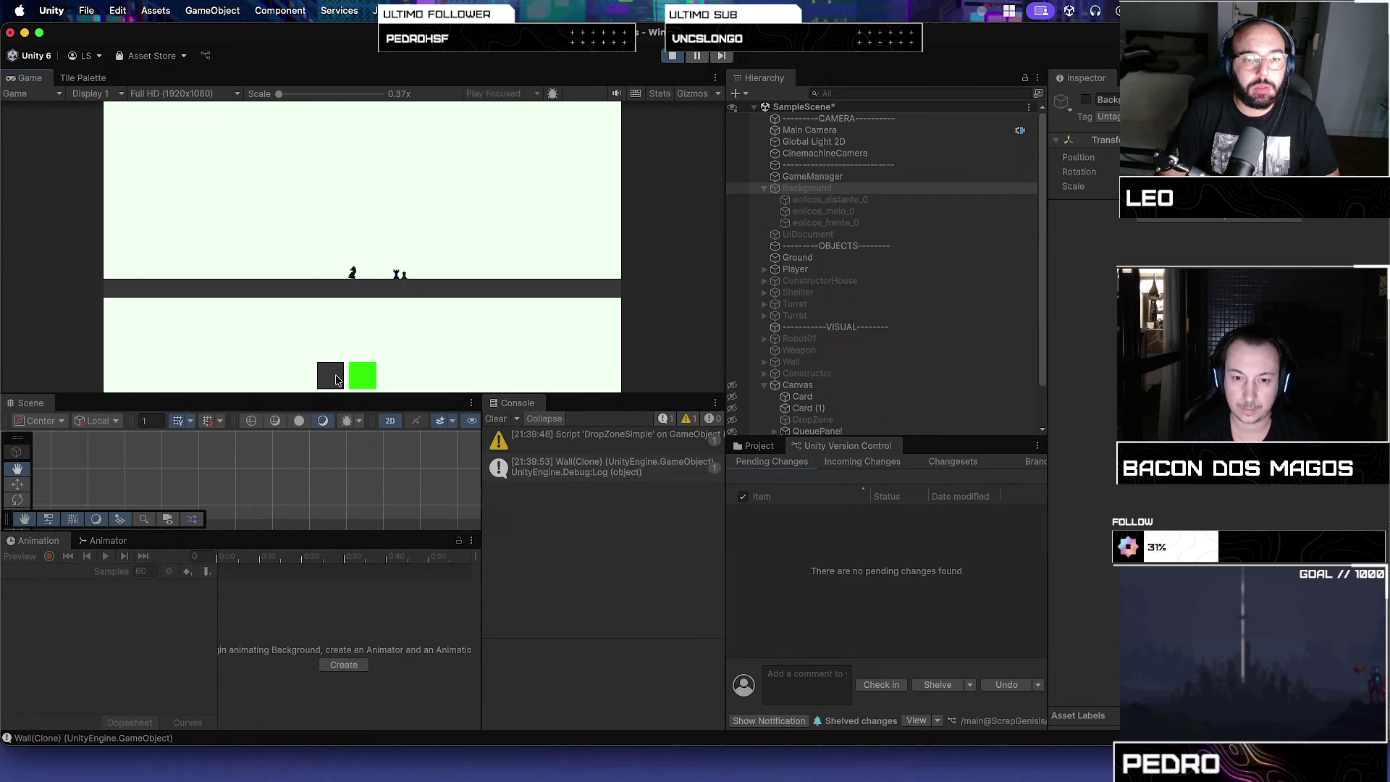
click(367, 387)
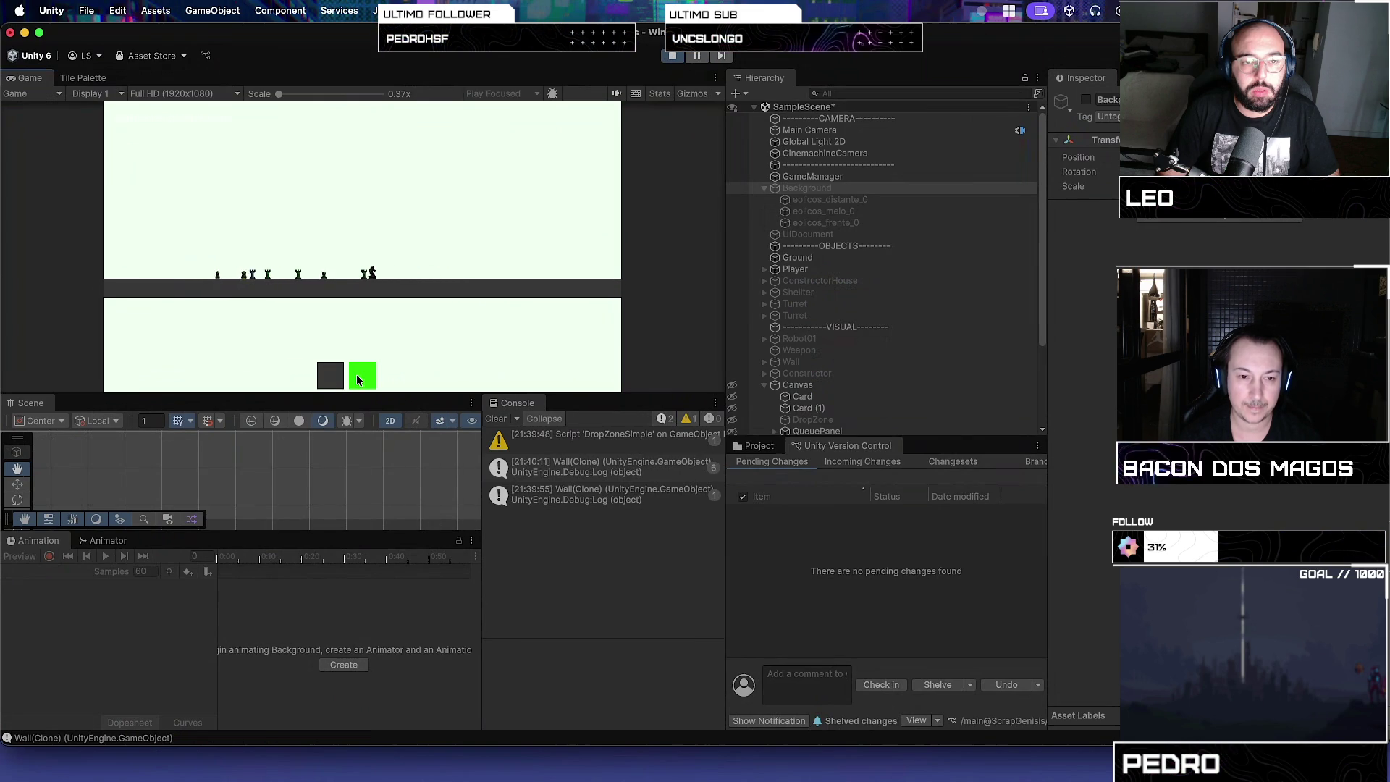
click(357, 376)
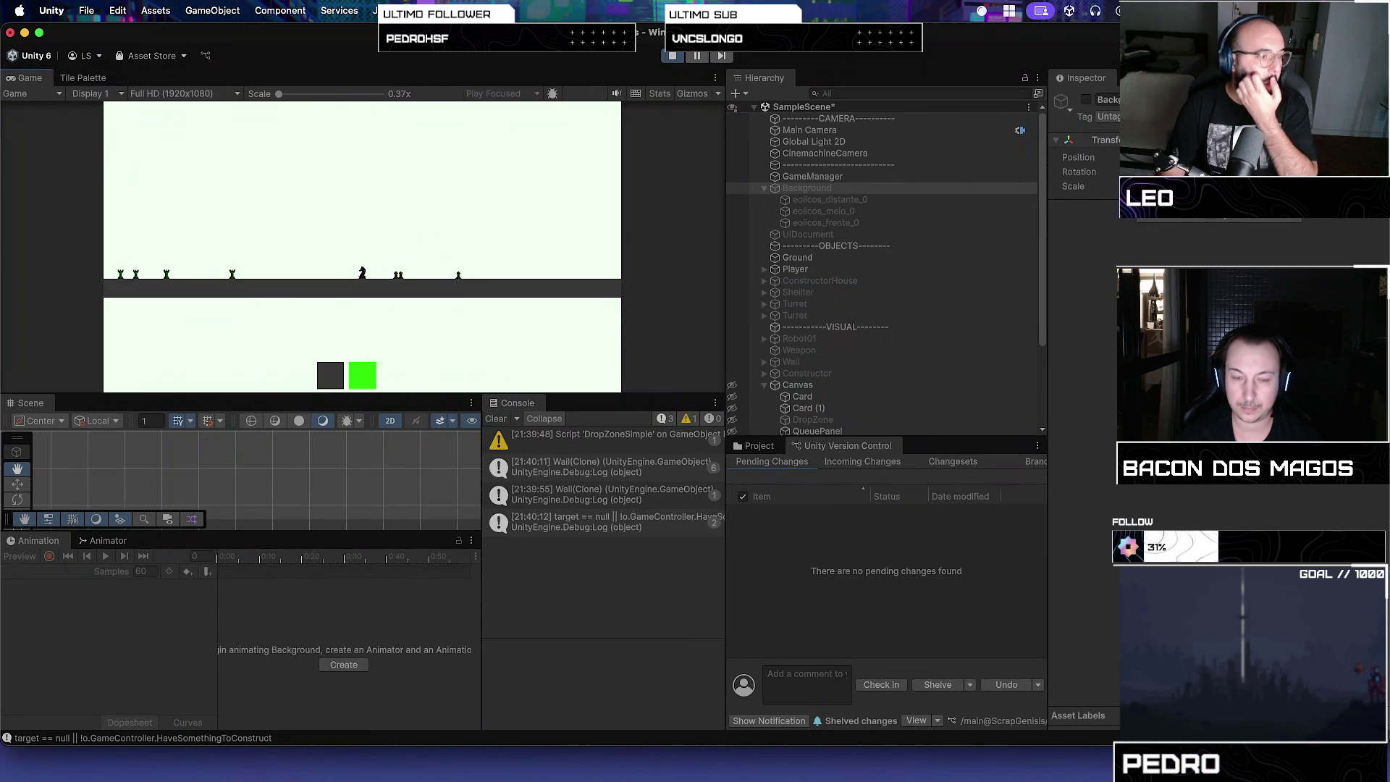
key(super+Tab)
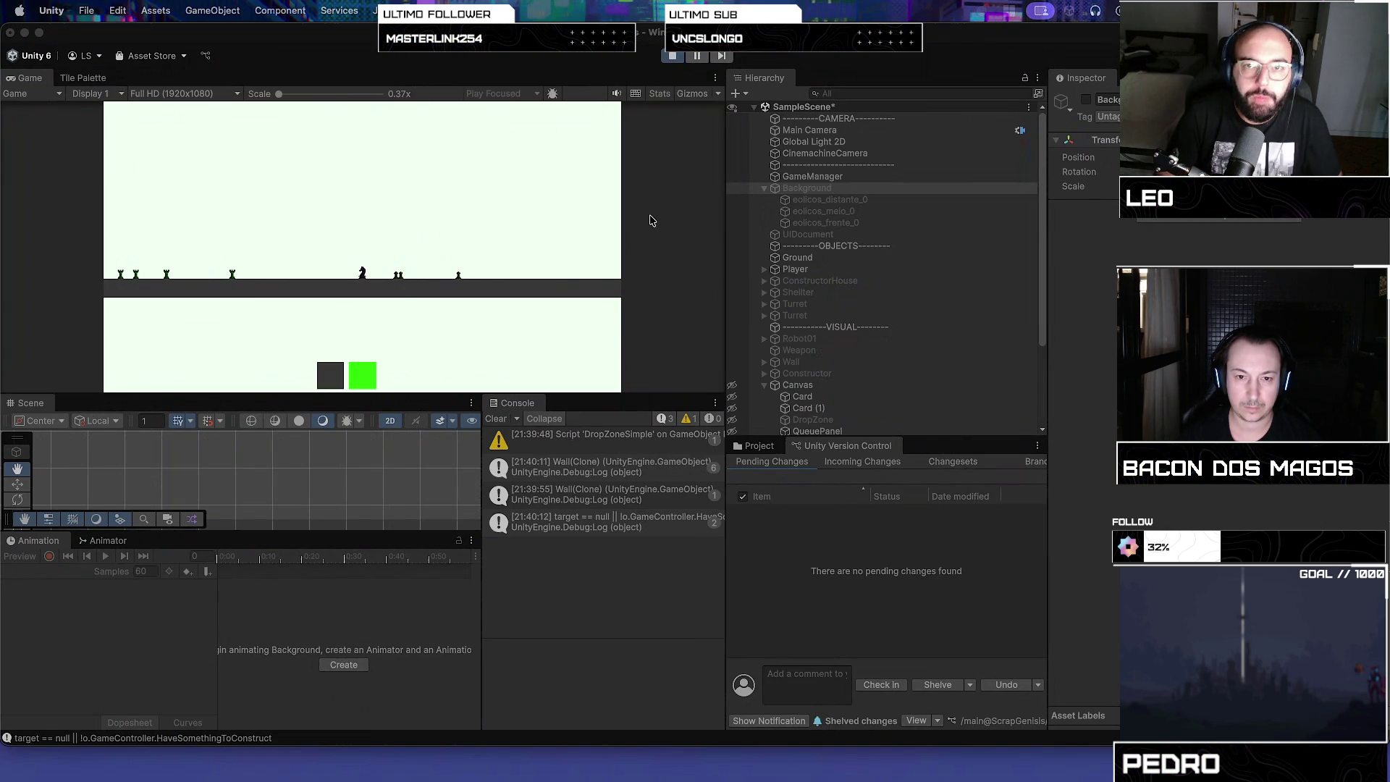
click(672, 56)
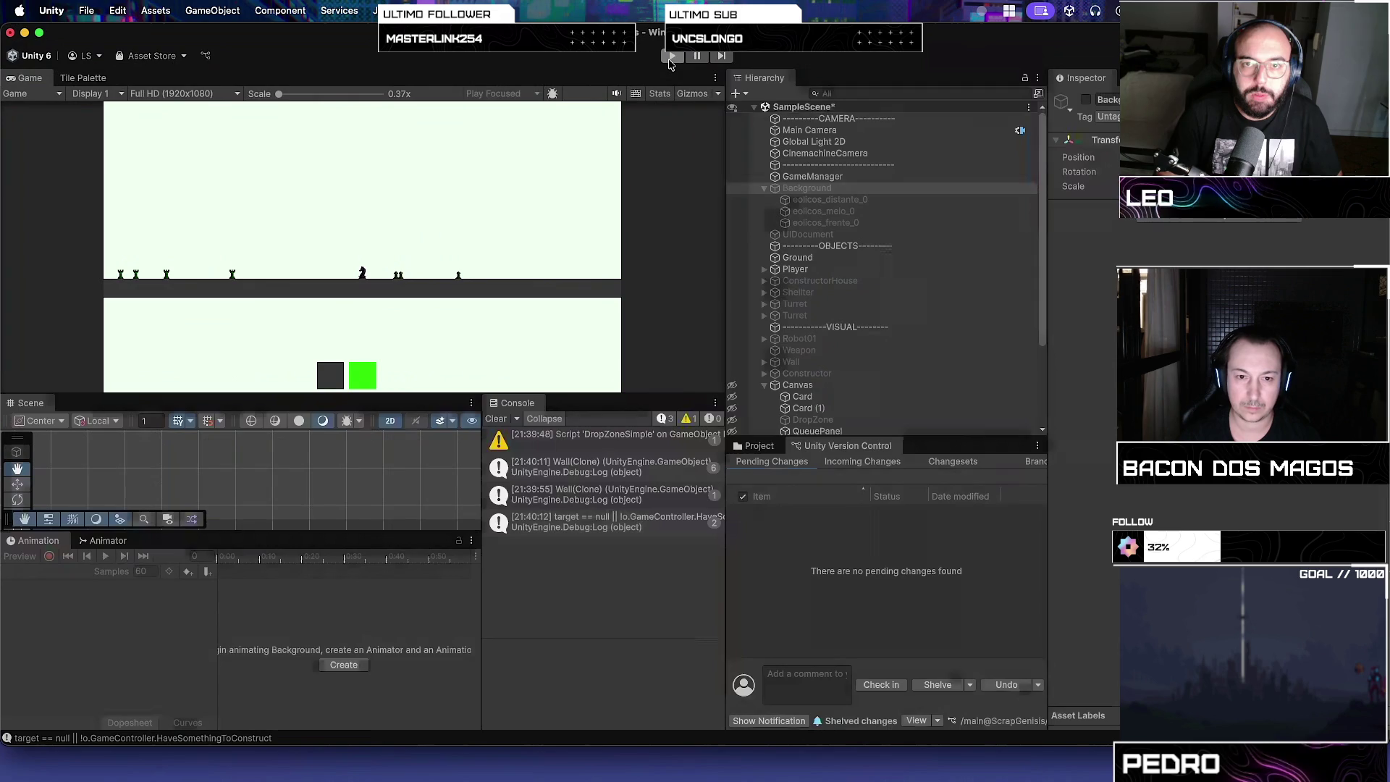
Step: Start the game running again in Play mode
click(671, 57)
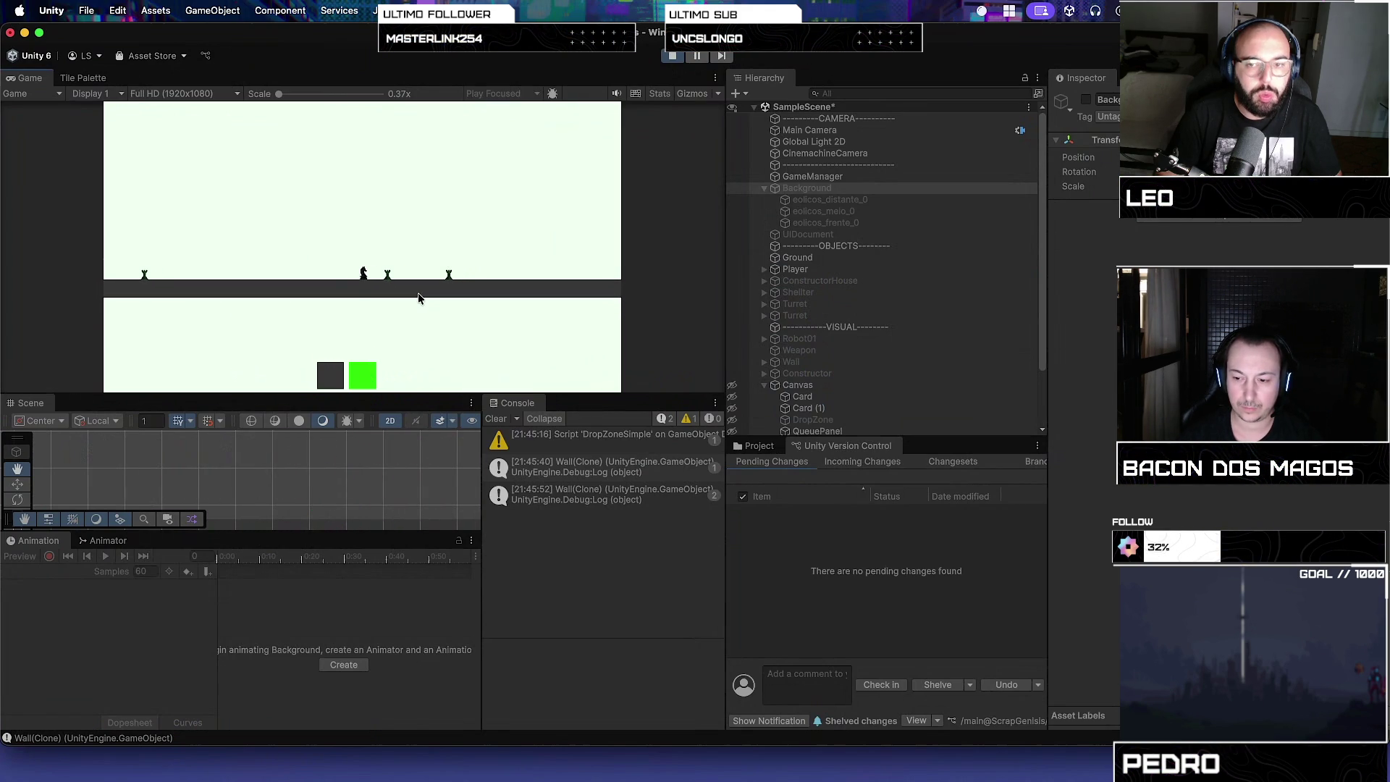
Step: Stop the running game to return to editing, then press Ctrl+Super+F
click(672, 56)
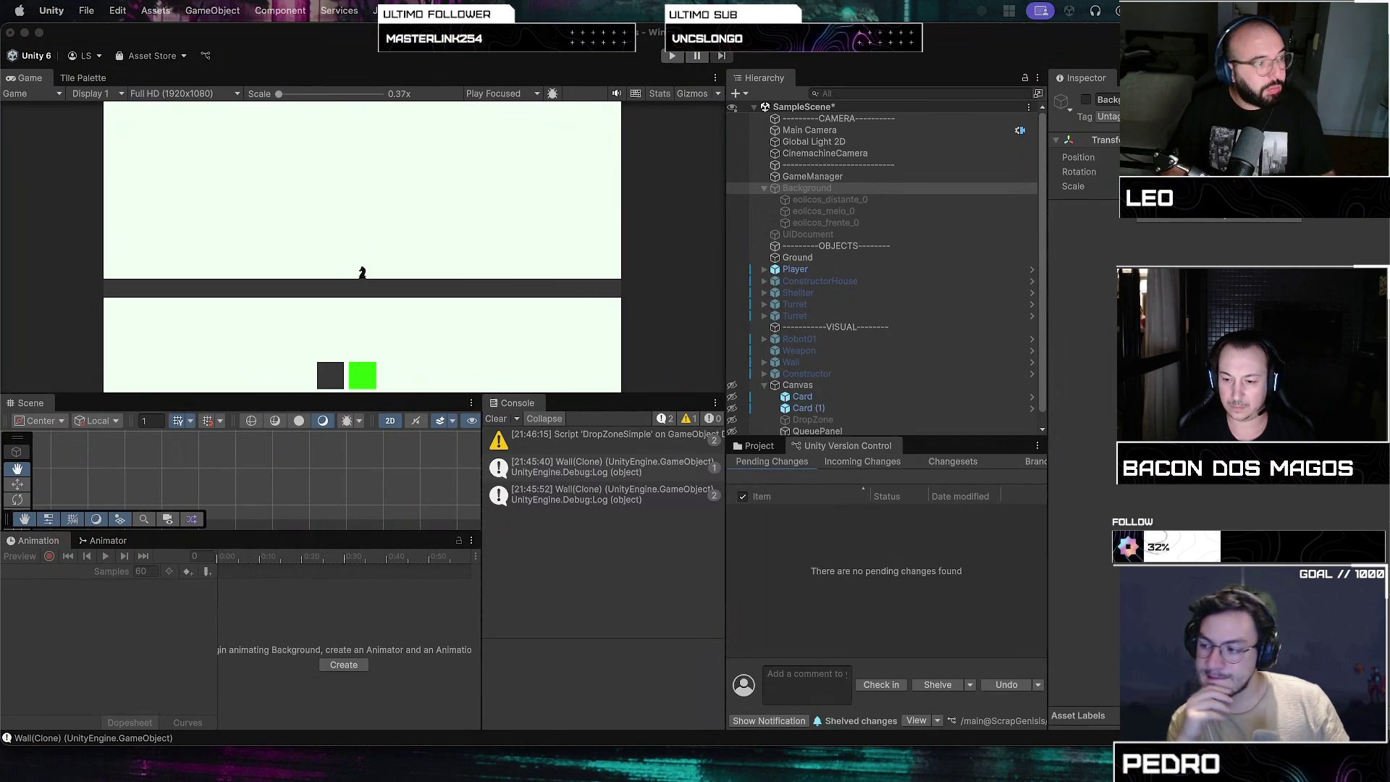
key(ctrl+super+f)
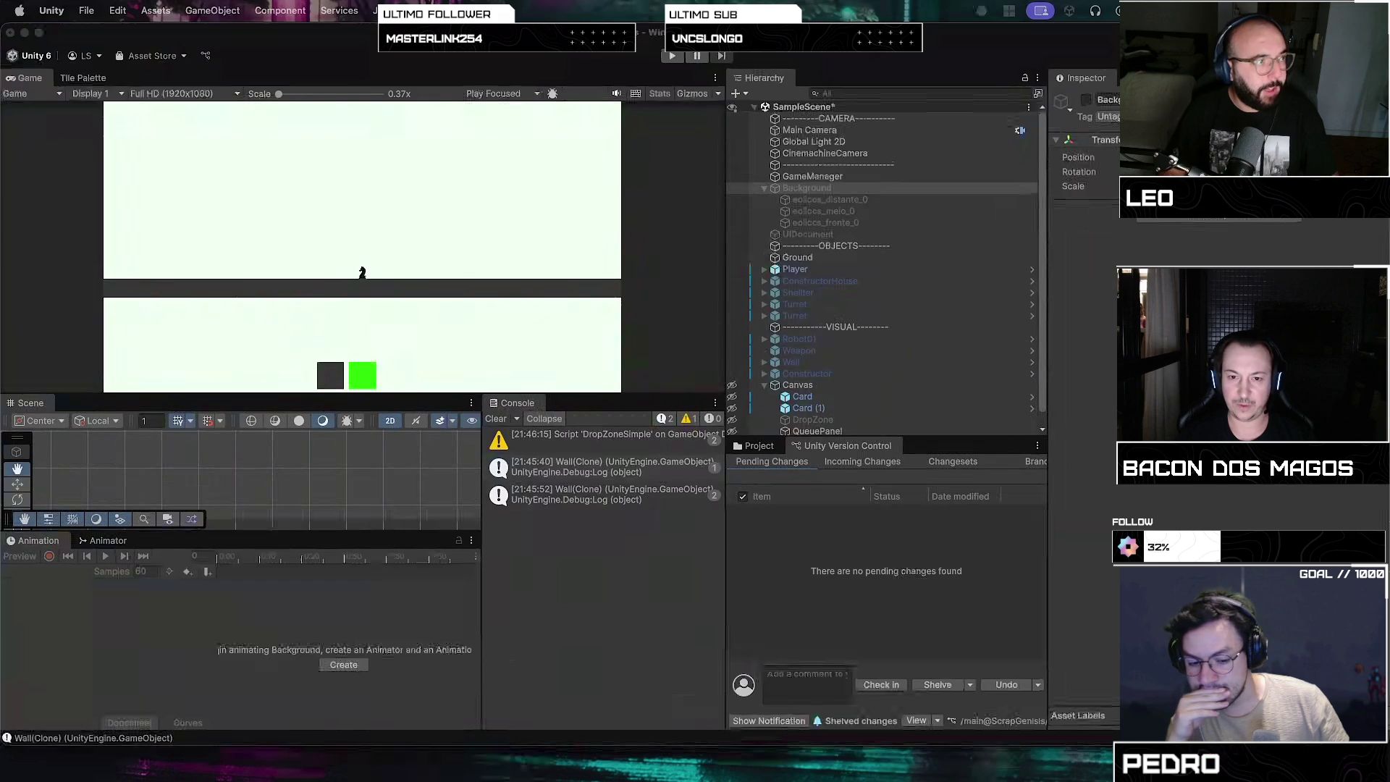
key(ctrl+super+f)
key(ctrl+super+f)
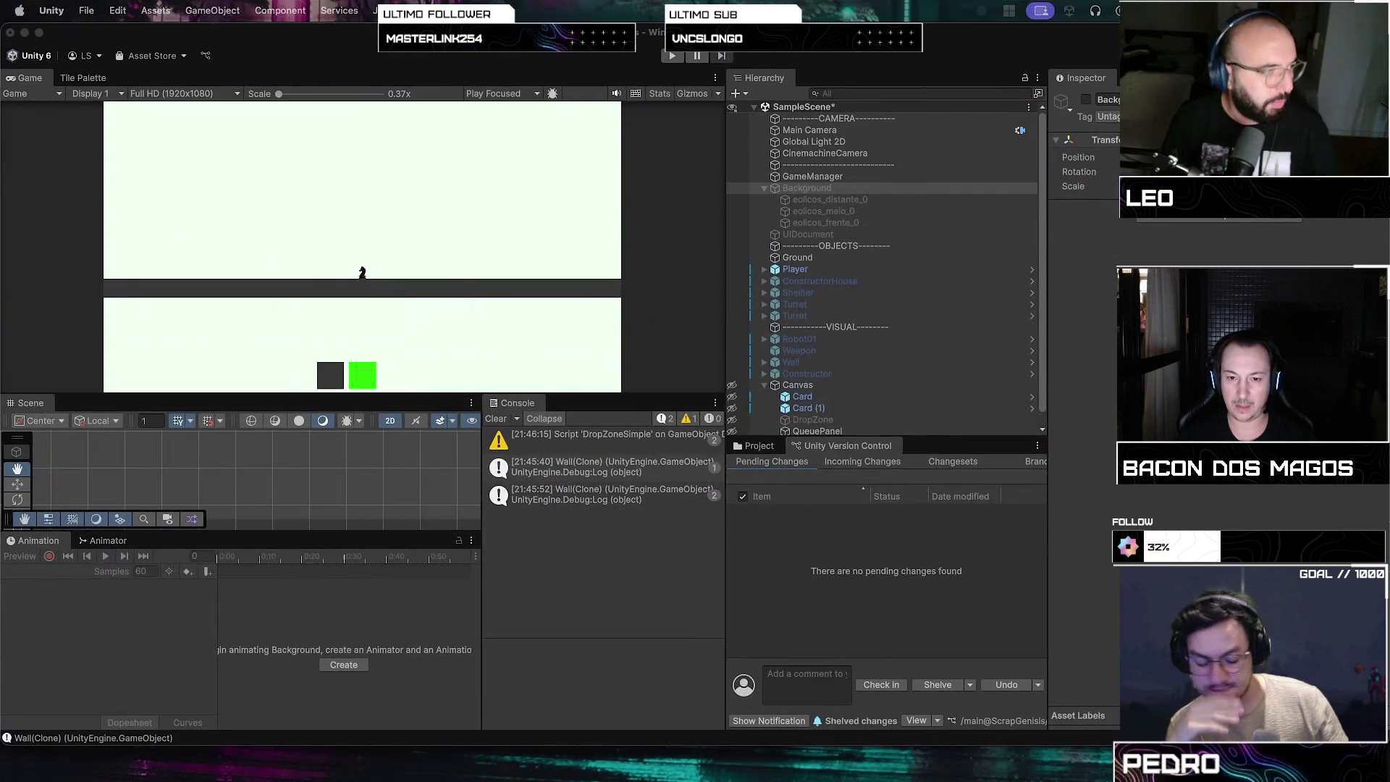